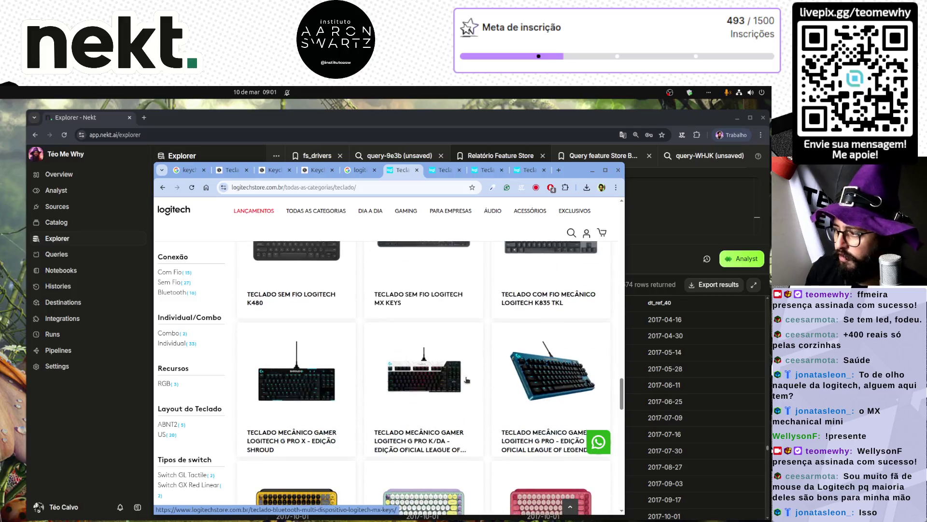
- Scroll the Teclado keyboard grid down to the footer recommendations and back up
scroll(531, 358, "up", 2)
scroll(567, 337, "down", 2)
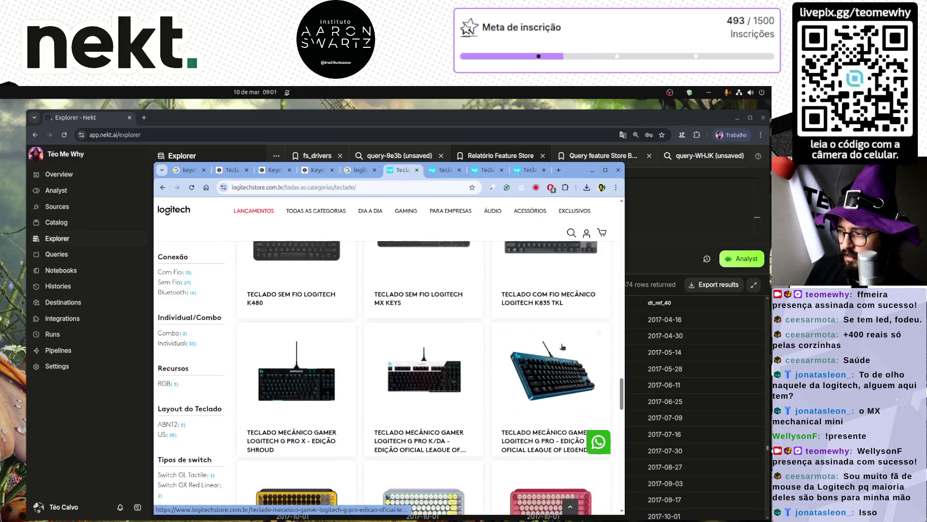
scroll(551, 383, "up", 3)
scroll(574, 397, "down", 4)
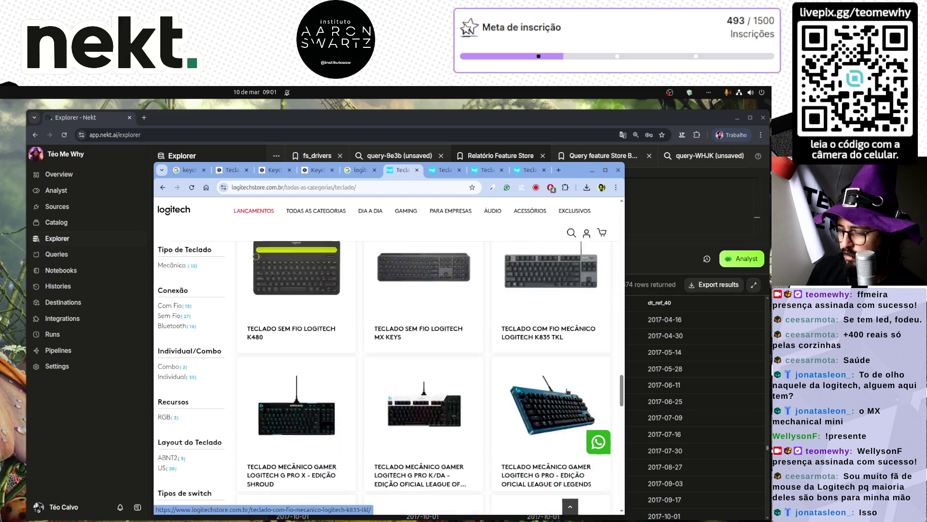
scroll(567, 391, "down", 3)
scroll(568, 391, "down", 4)
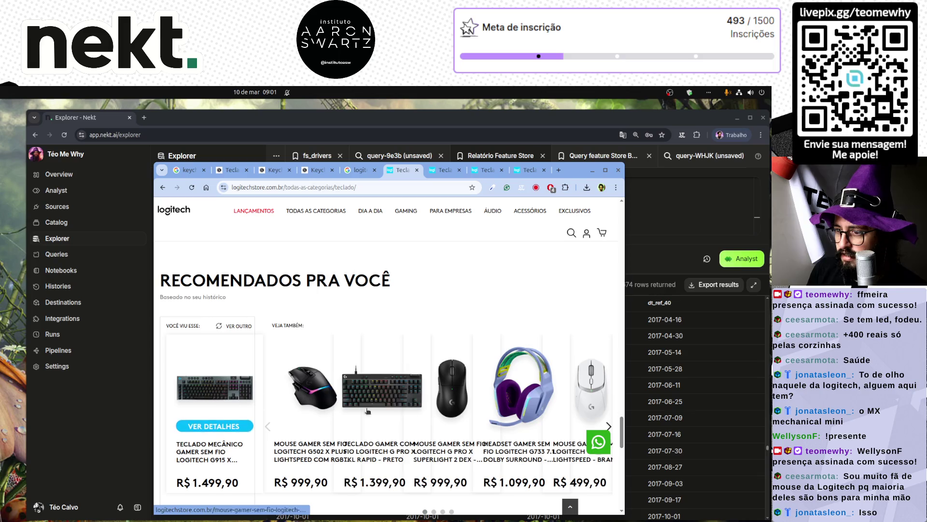
scroll(457, 416, "down", 8)
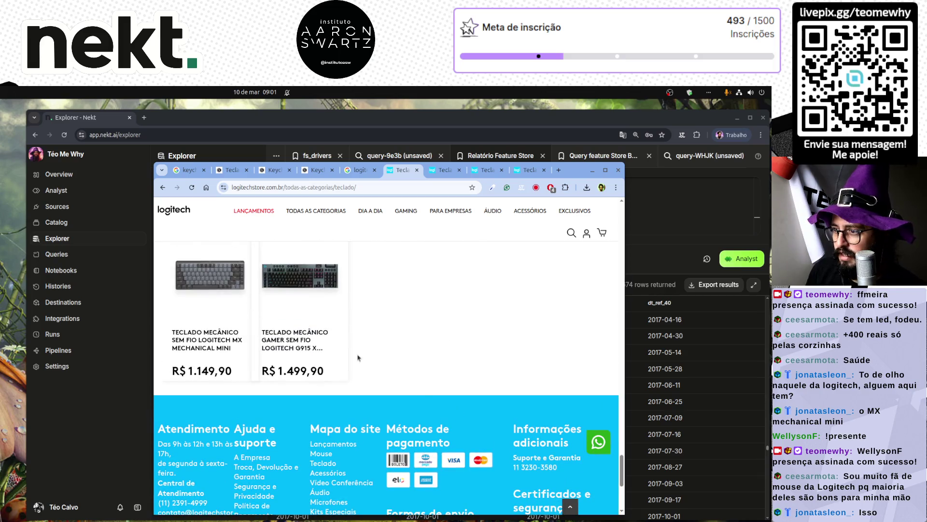
scroll(360, 357, "up", 10)
- Open the G915 X LIGHTSPEED page and browse its gallery to the top-down photo
left_click(463, 176)
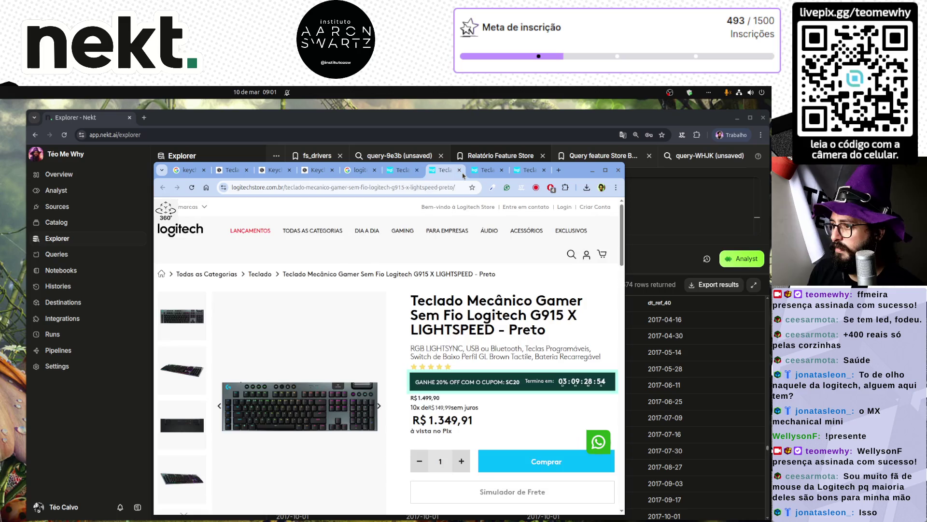
left_click(181, 375)
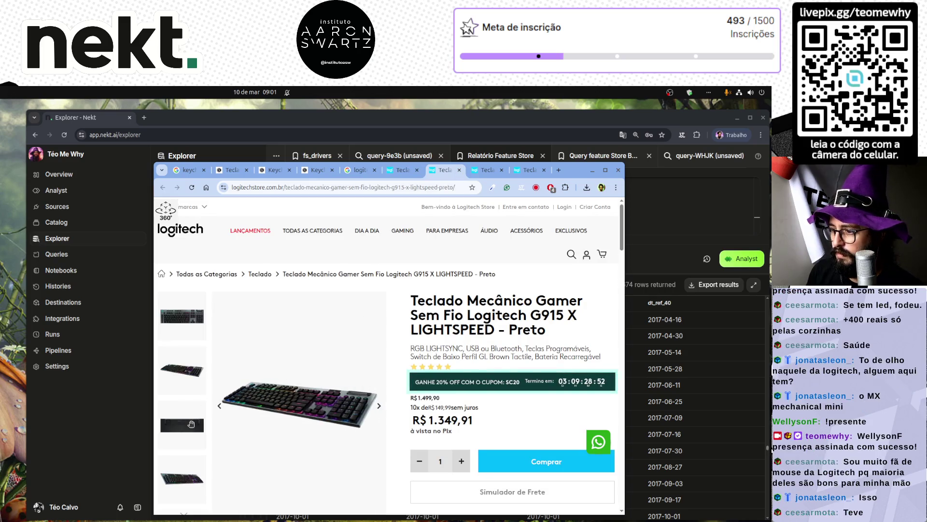
left_click(182, 425)
left_click(187, 457)
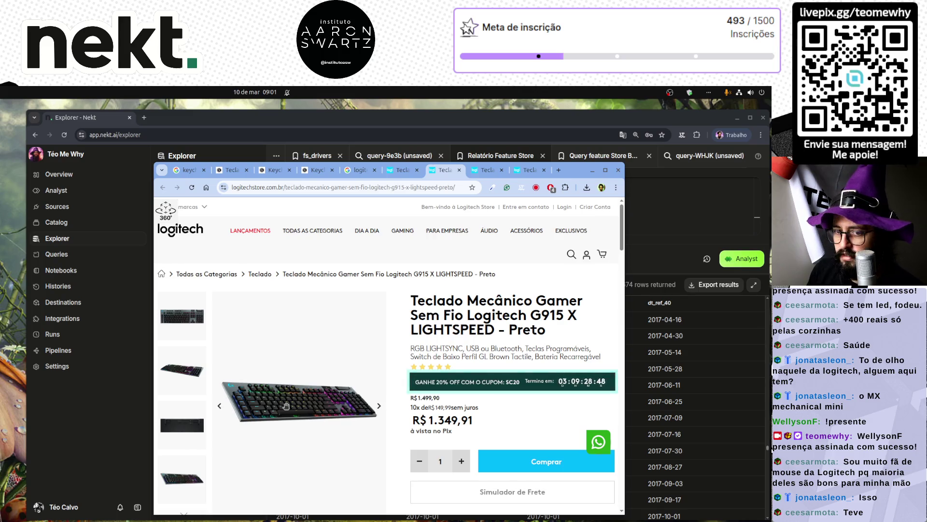
scroll(338, 396, "down", 4)
scroll(290, 377, "up", 3)
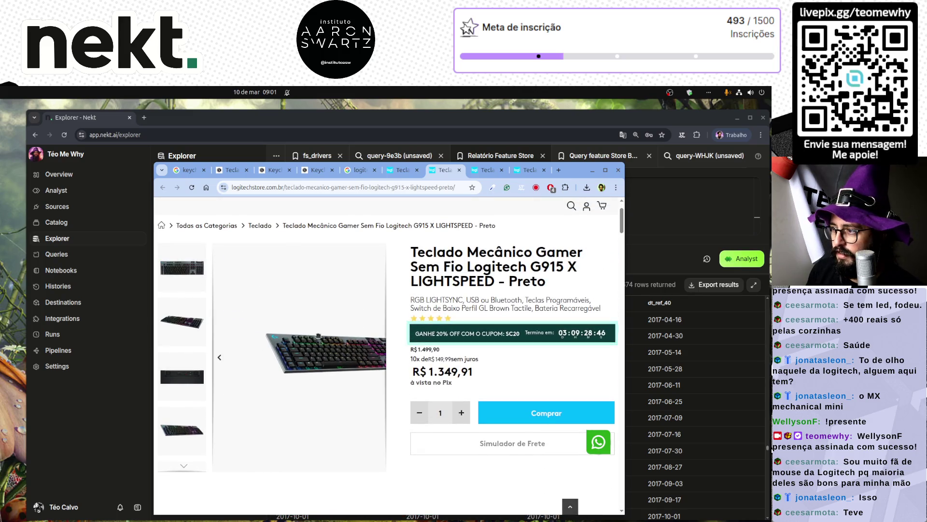
left_click(380, 357)
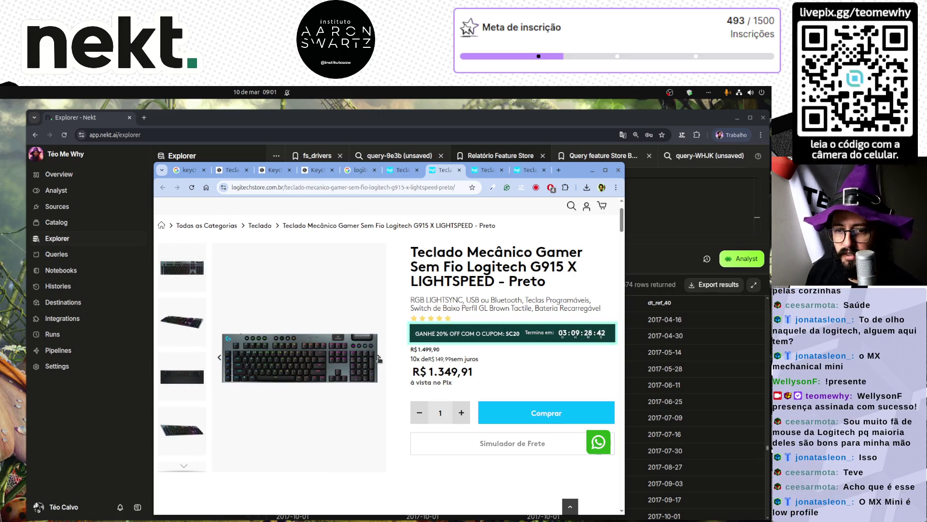
- View the MX Mechanical Mini's front photo, then return to G915 X's underside and angled RGB photos
left_click(488, 169)
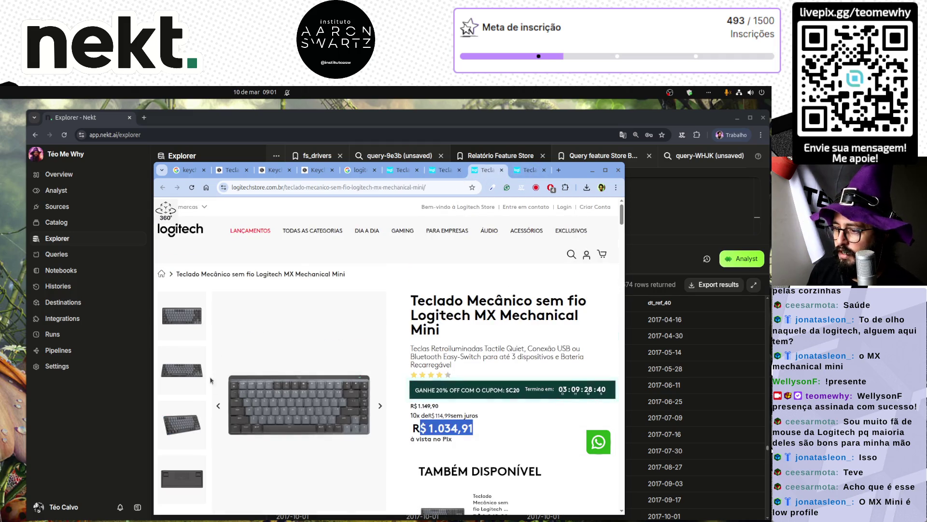
left_click(185, 369)
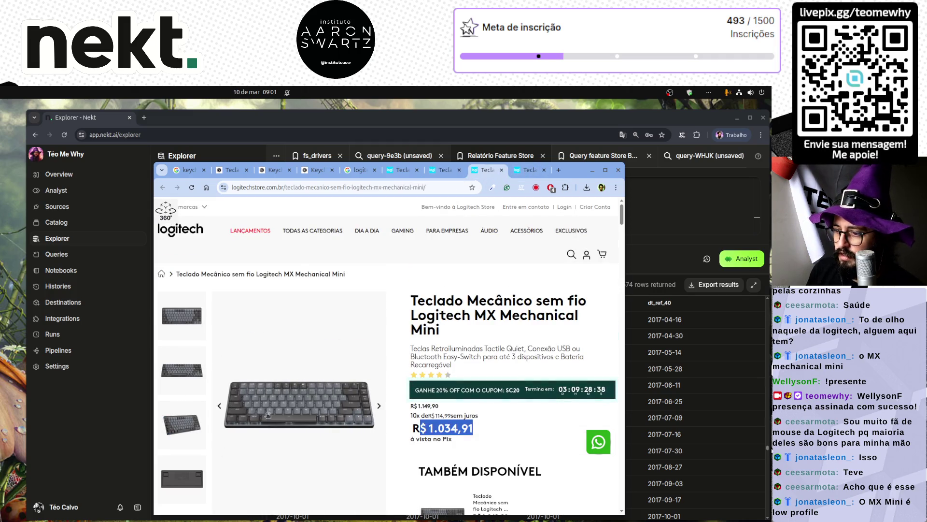
left_click(495, 173)
left_click(453, 170)
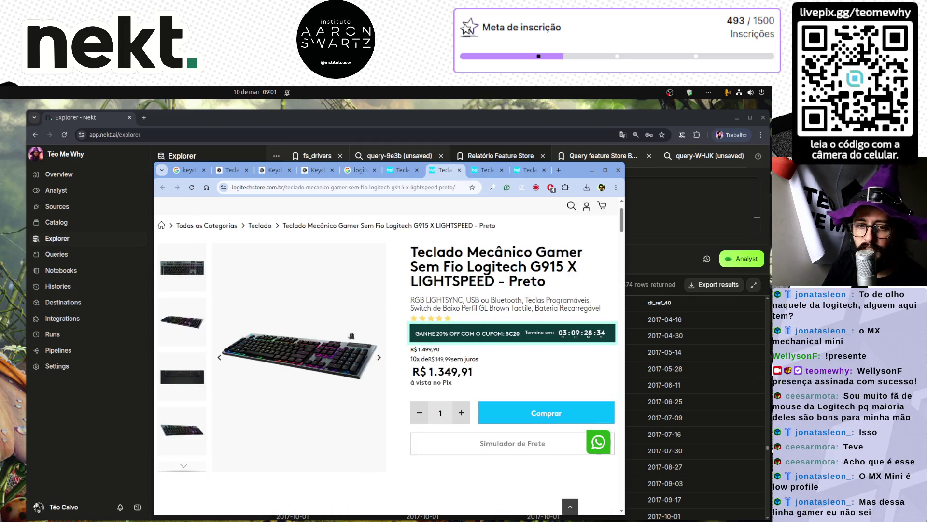
scroll(494, 370, "up", 2)
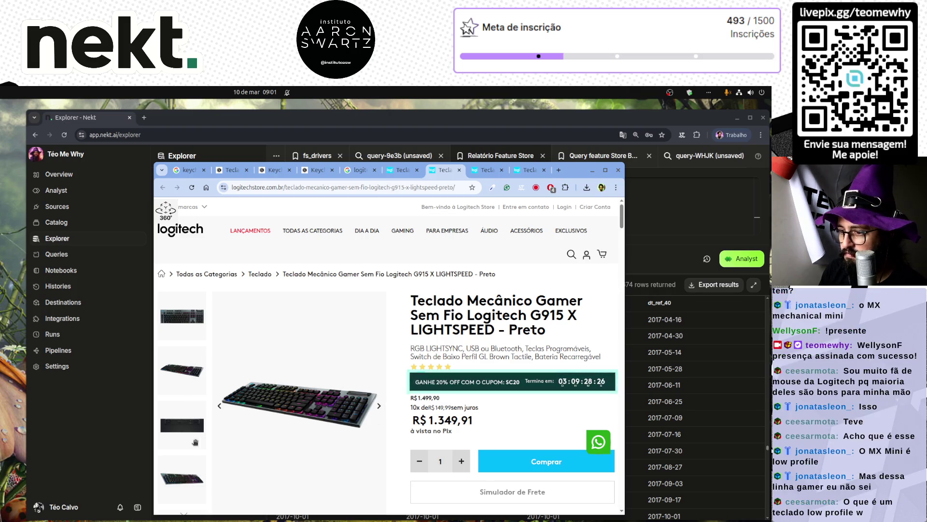
left_click(378, 406)
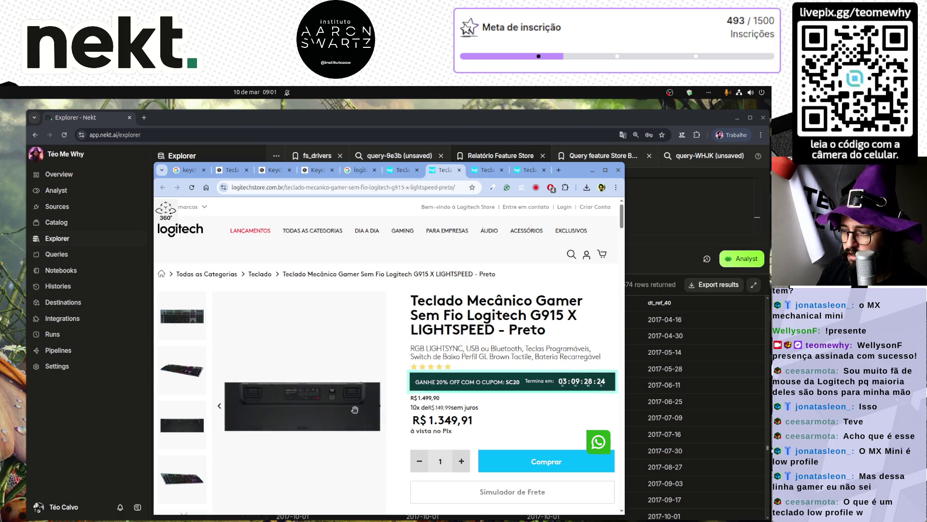
left_click(379, 407)
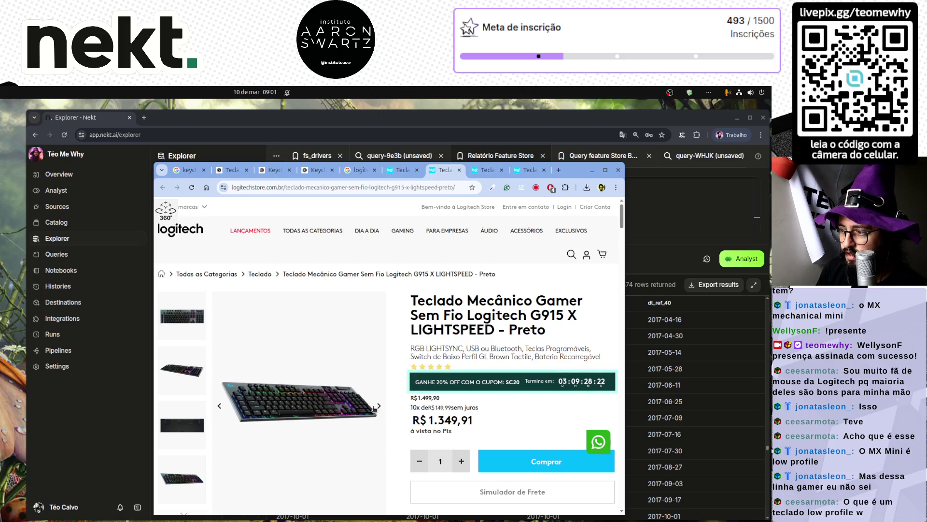
scroll(339, 426, "down", 15)
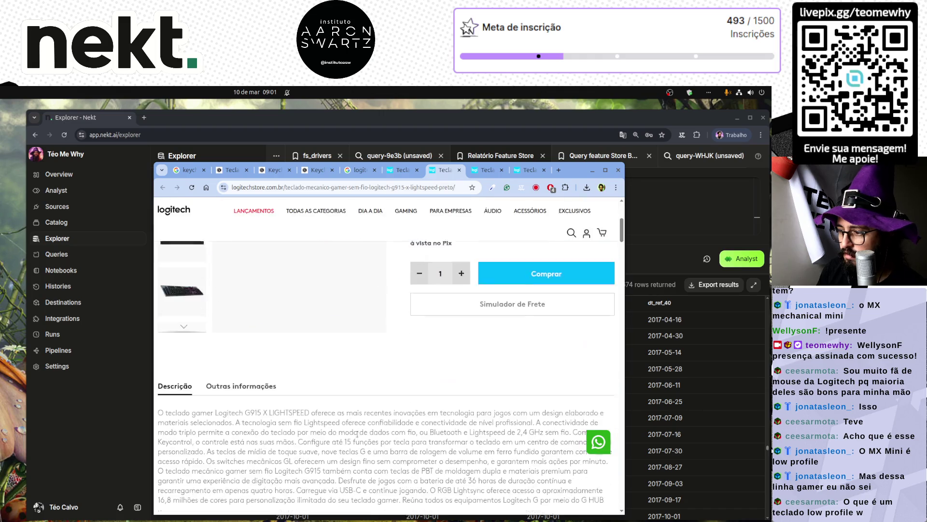
scroll(371, 436, "down", 4)
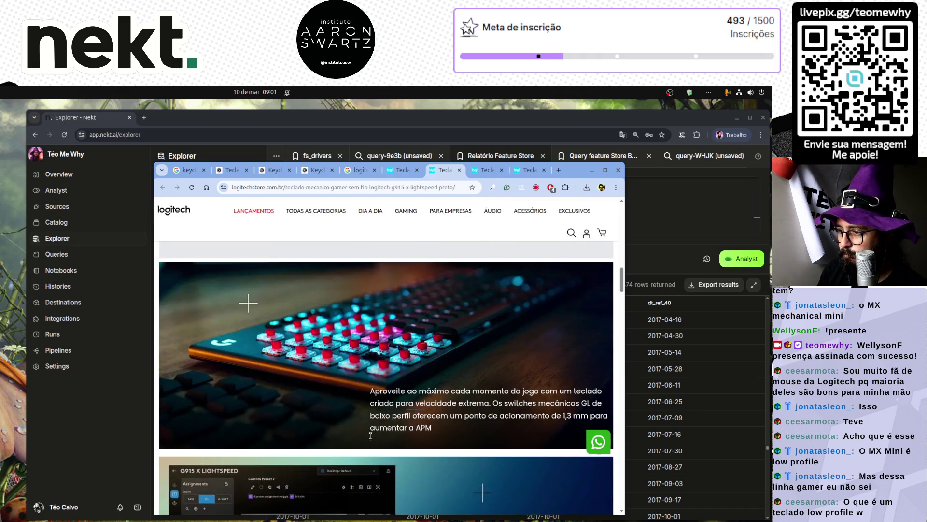
scroll(367, 425, "down", 5)
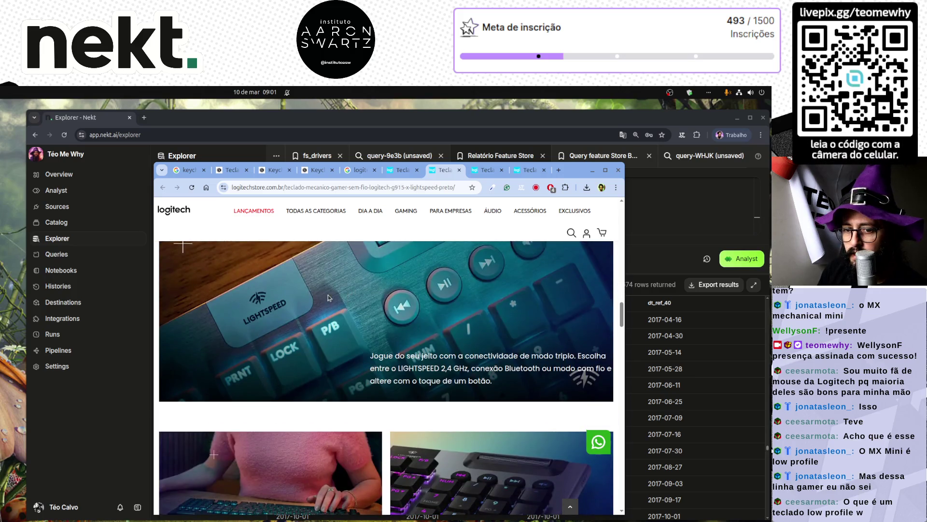
scroll(372, 300, "down", 4)
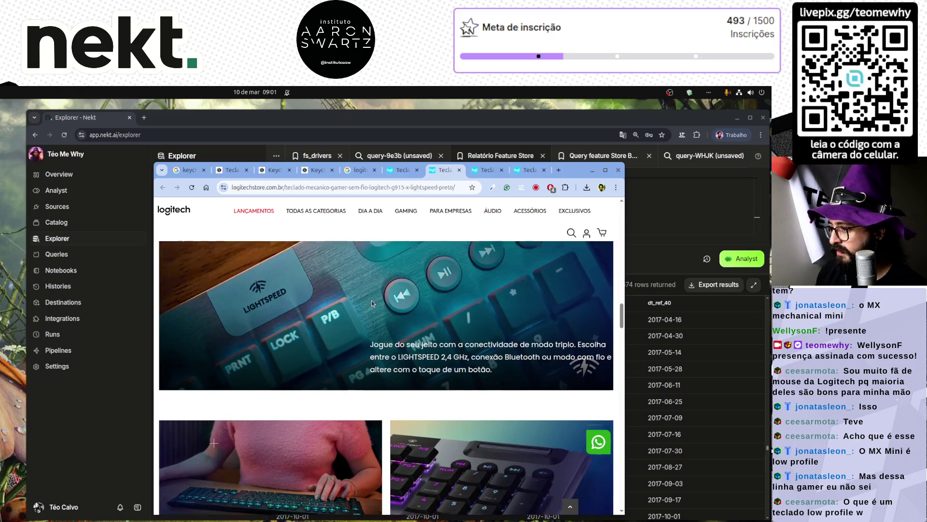
scroll(372, 304, "down", 10)
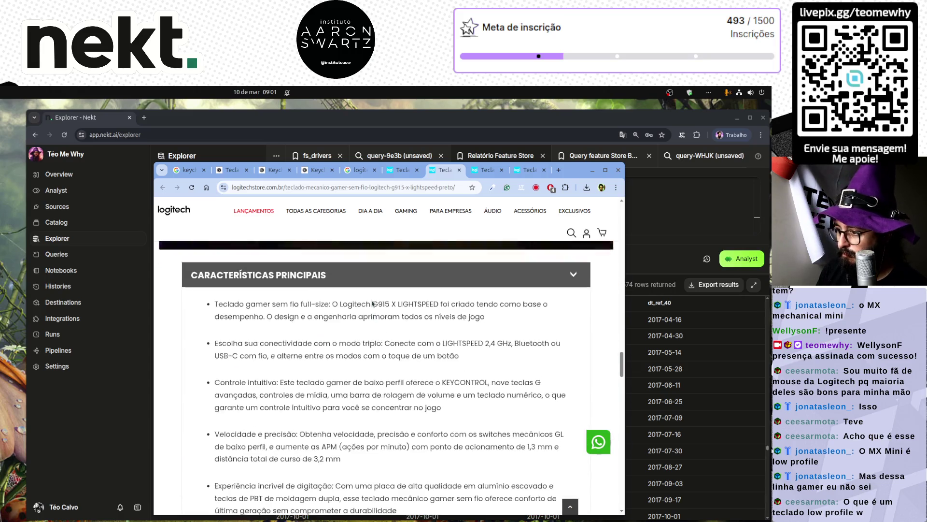
scroll(377, 339, "down", 9)
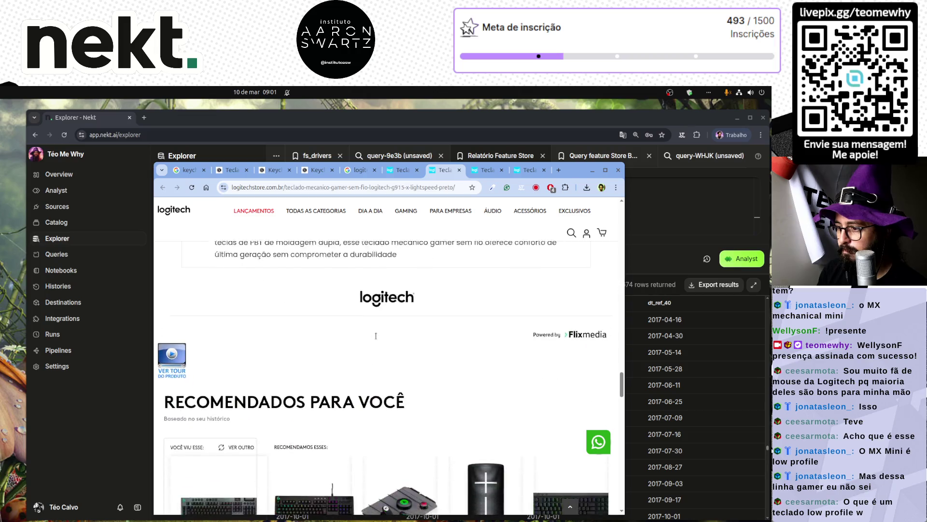
scroll(376, 339, "down", 3)
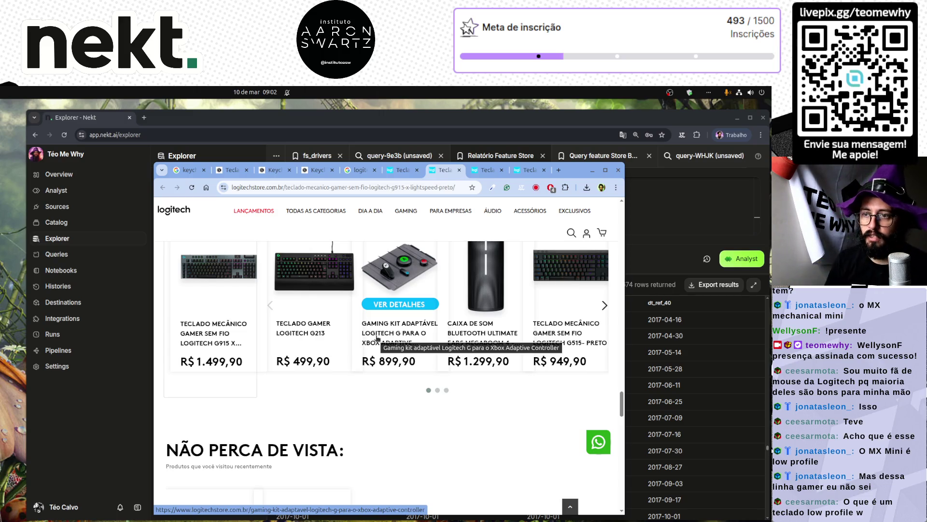
scroll(369, 298, "up", 10)
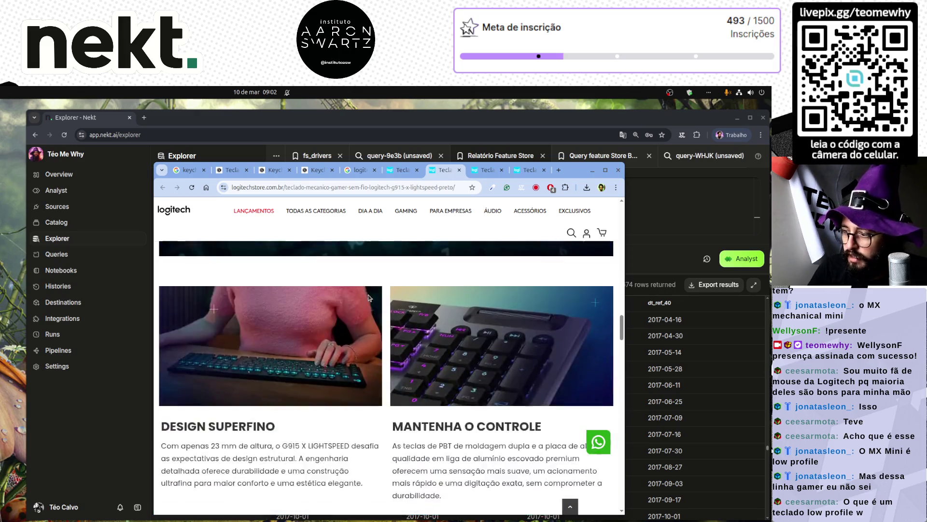
scroll(369, 298, "up", 3)
scroll(369, 297, "down", 2)
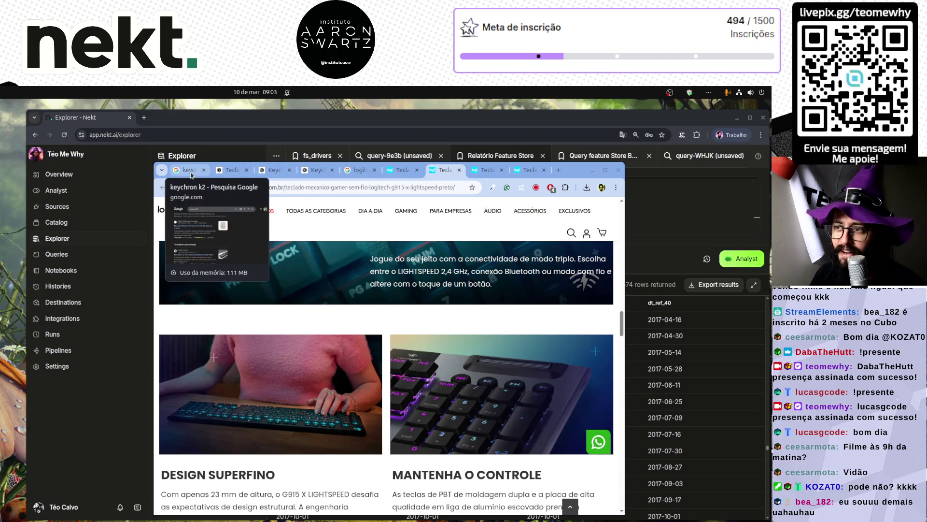
- Close the keyboard listing and product pages with Ctrl+W until the store window closes
left_click(526, 171)
key("ctrl+w")
key("ctrl+w")
key("ctrl+w")
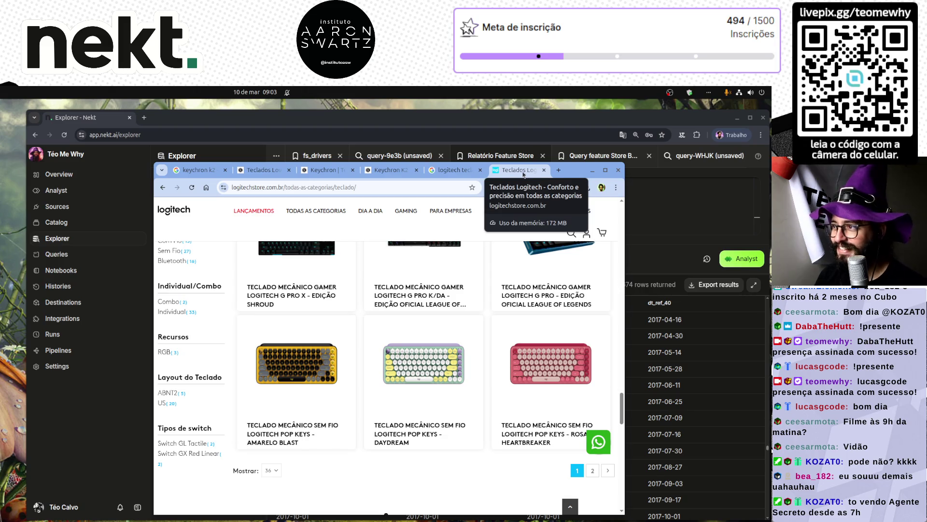
key("ctrl+w")
key("ctrl+w")
key("ctrl+w")
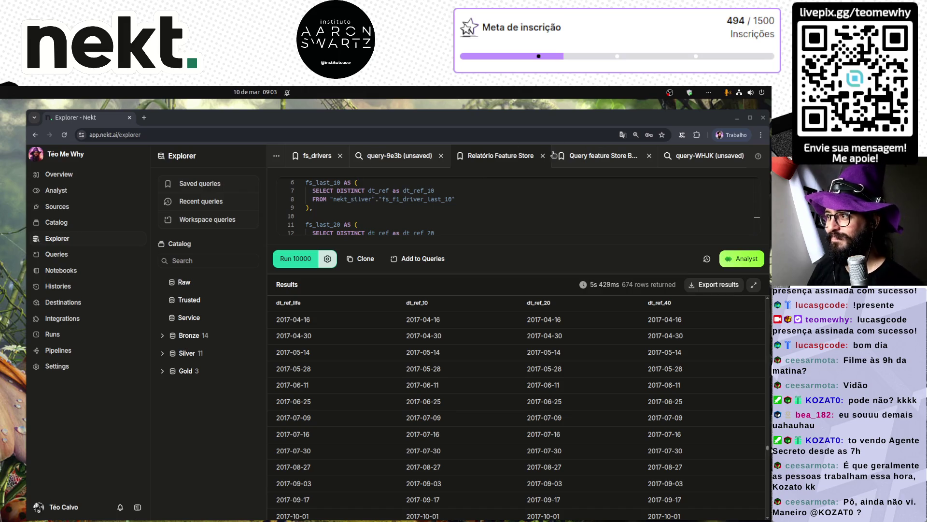
- Check the query-WHJK tab, then return to the Relatório Feature Store query
left_click(696, 157)
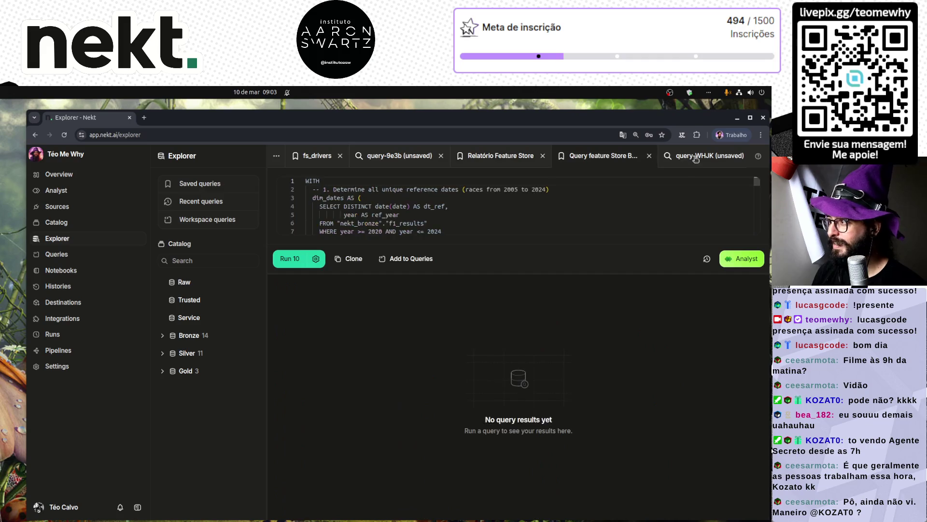
left_click(601, 156)
left_click(500, 155)
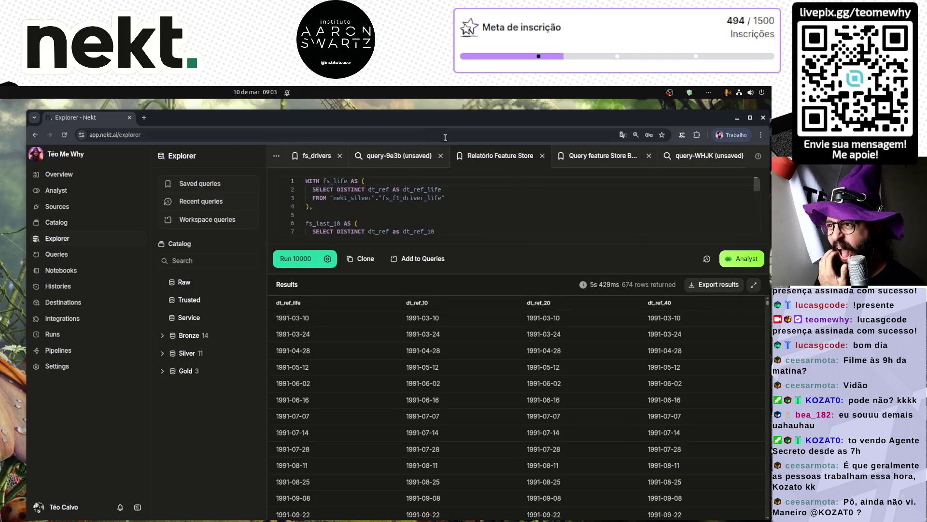
- Nudge the browser window upward, make it taller, and bring up the window overview
left_click_drag(480, 115, 481, 110)
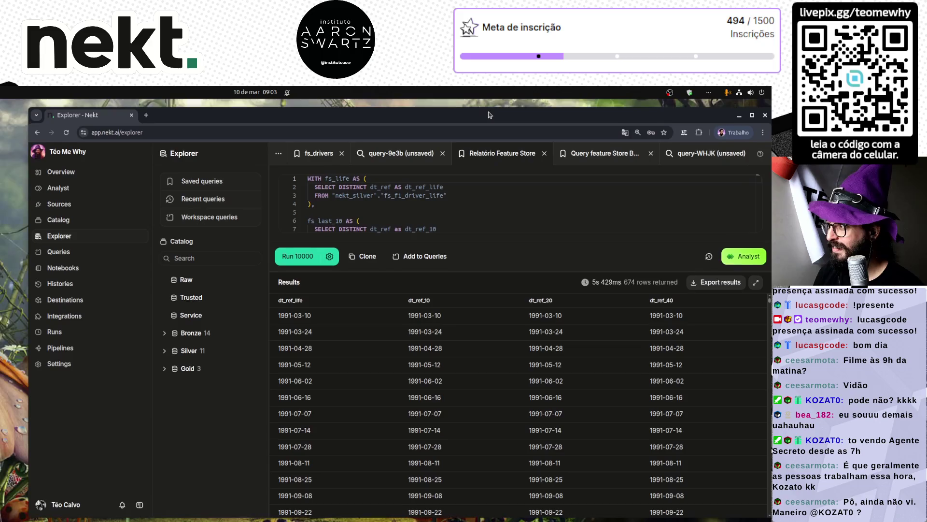
left_click_drag(542, 116, 543, 110)
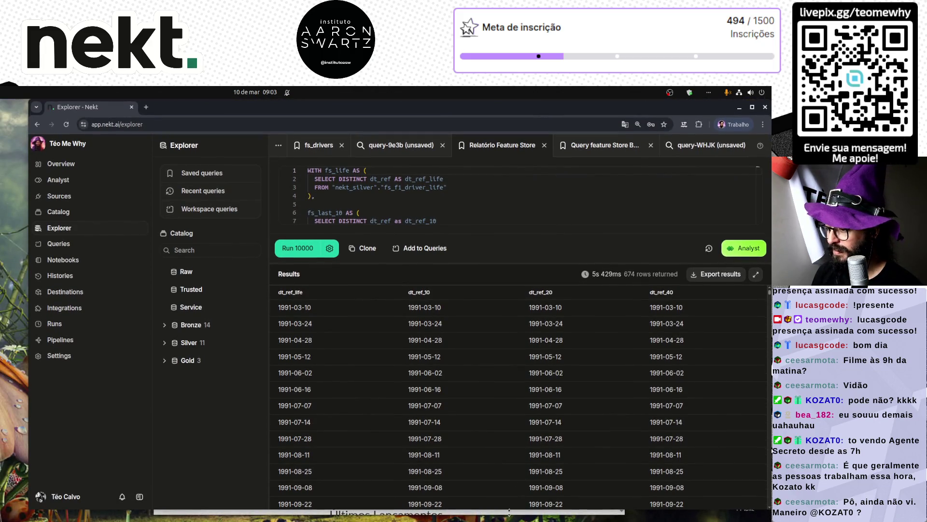
left_click_drag(509, 511, 509, 520)
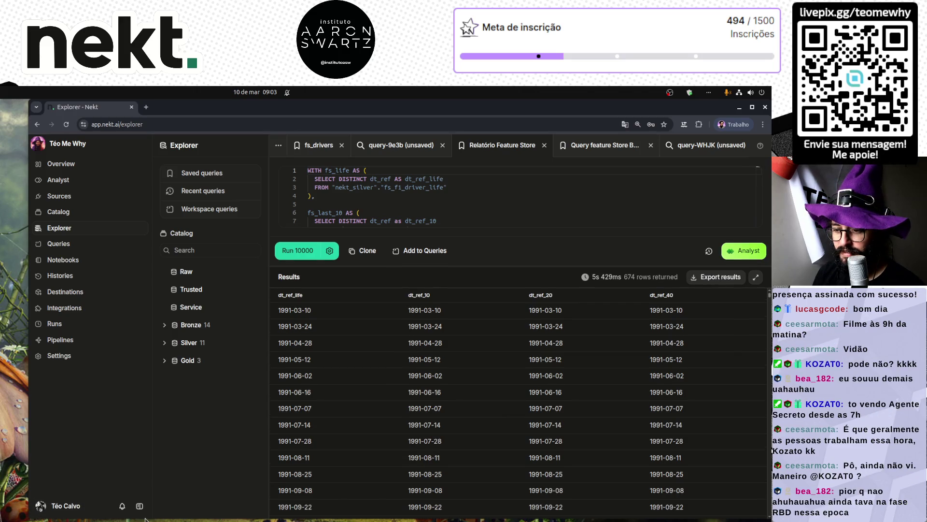
mouse_move(213, 518)
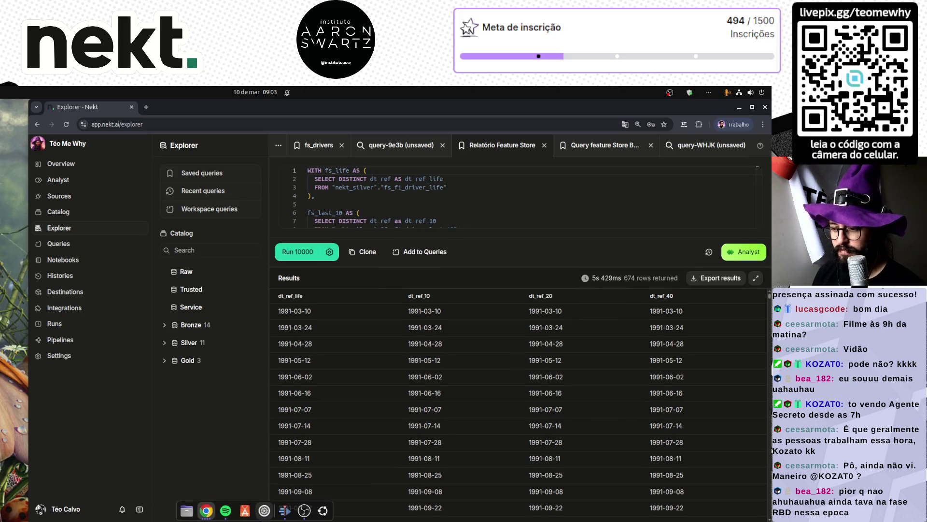
key("super")
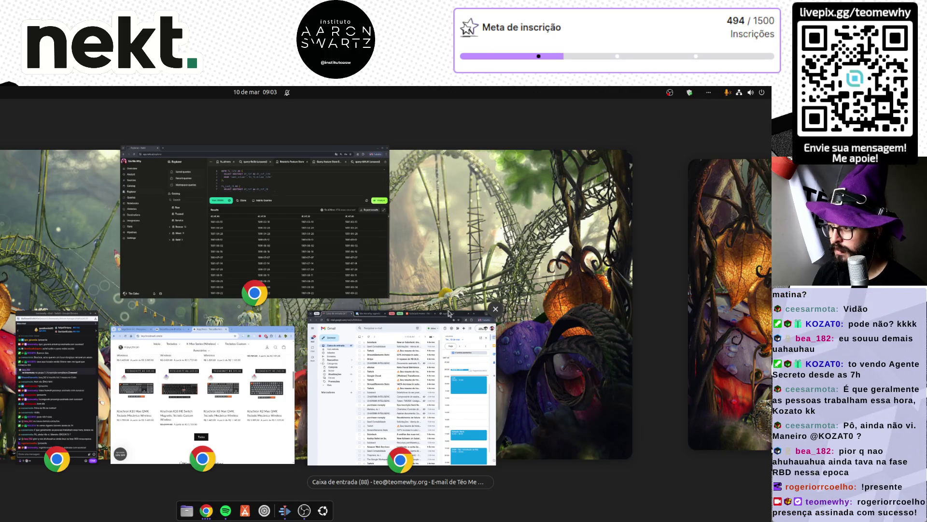
- Close the Gmail window from the overview and return to the Nekt explorer
left_click(495, 309)
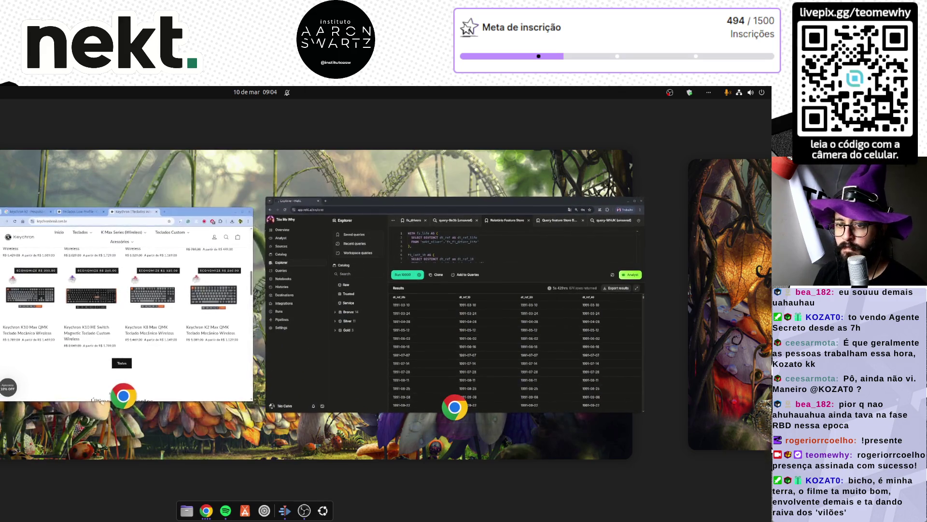
key("Escape")
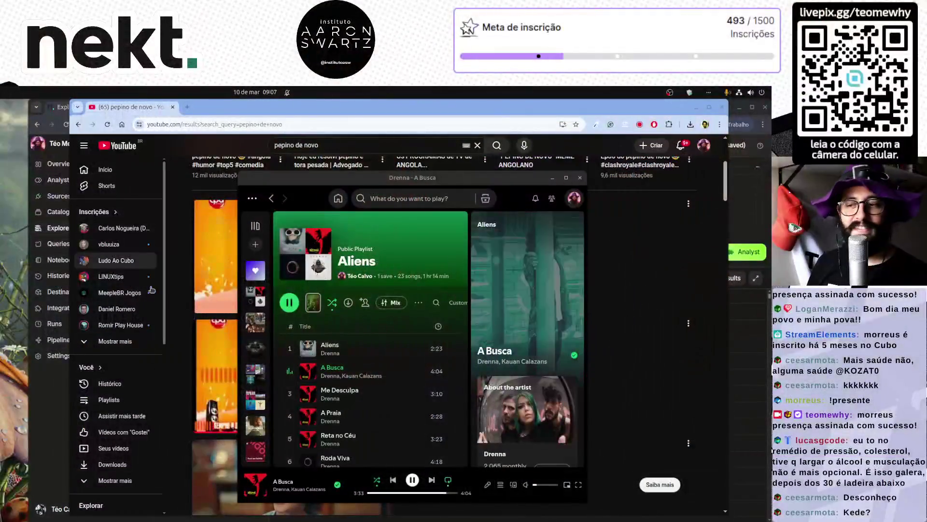
- Play the Pipino de novo video from the start and lower its volume slightly
left_click(320, 373)
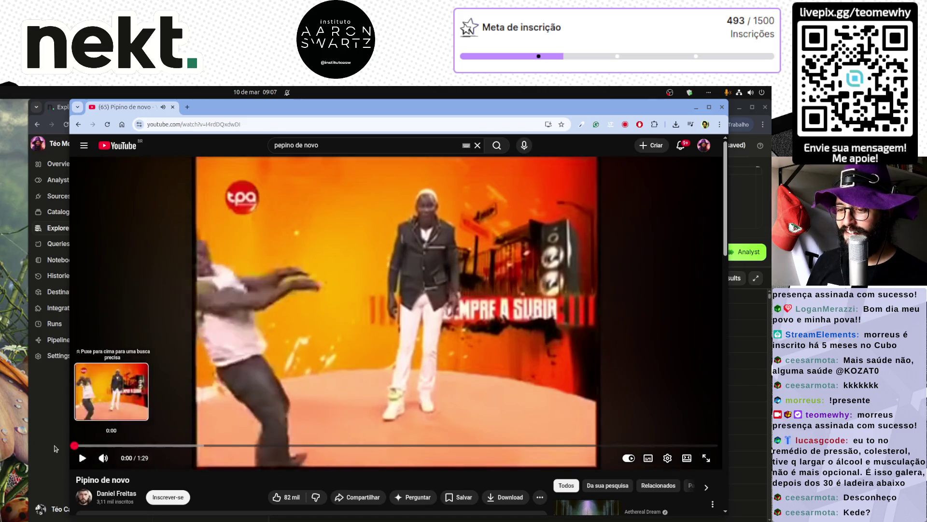
left_click(77, 445)
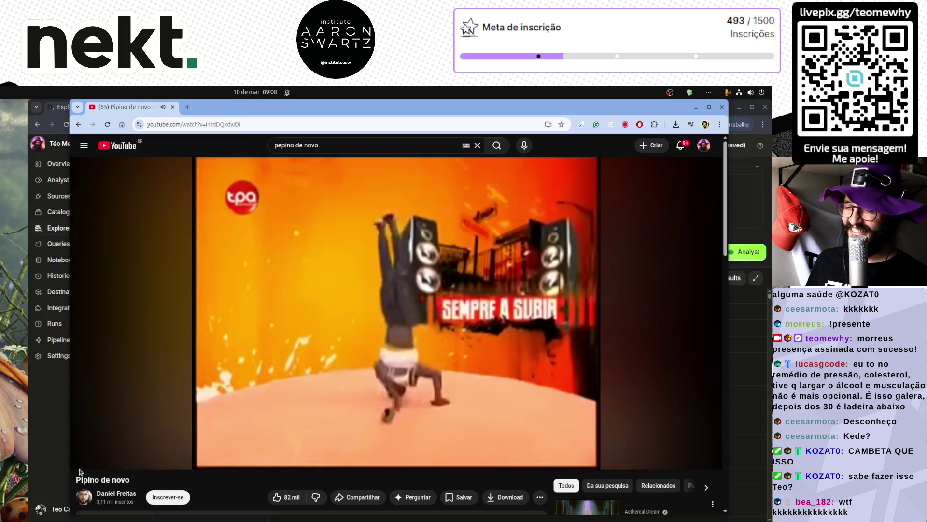
left_click(120, 458)
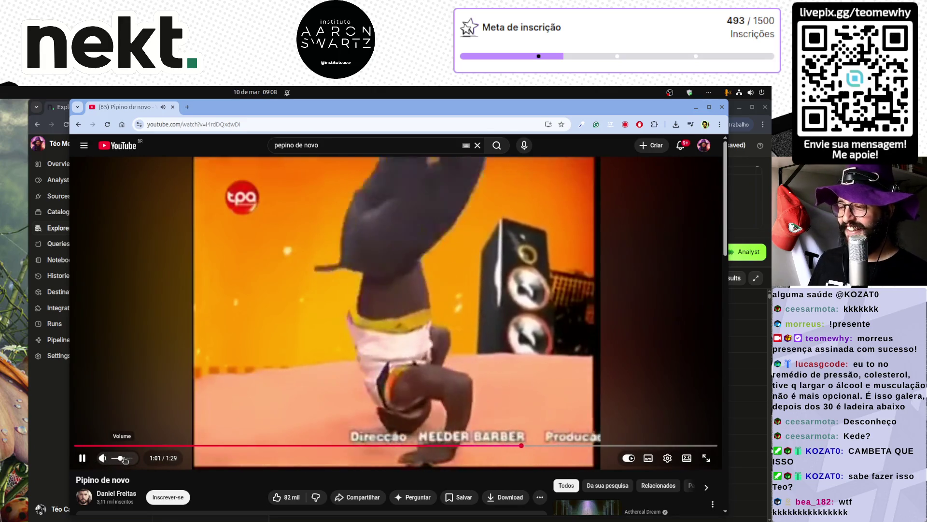